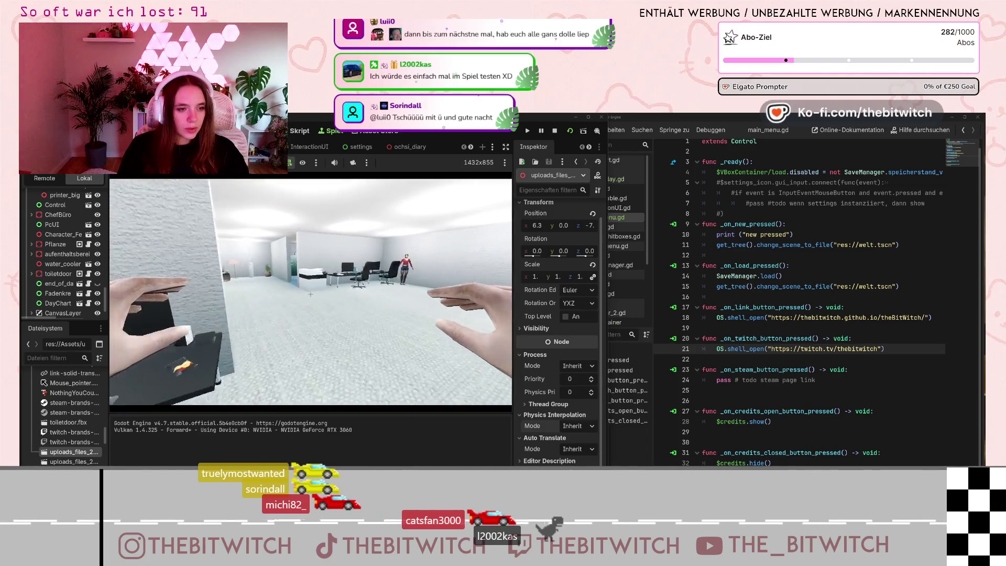
- Walk forward through the office to the boss standing beside his desk
{"action": "key", "text": "w"}
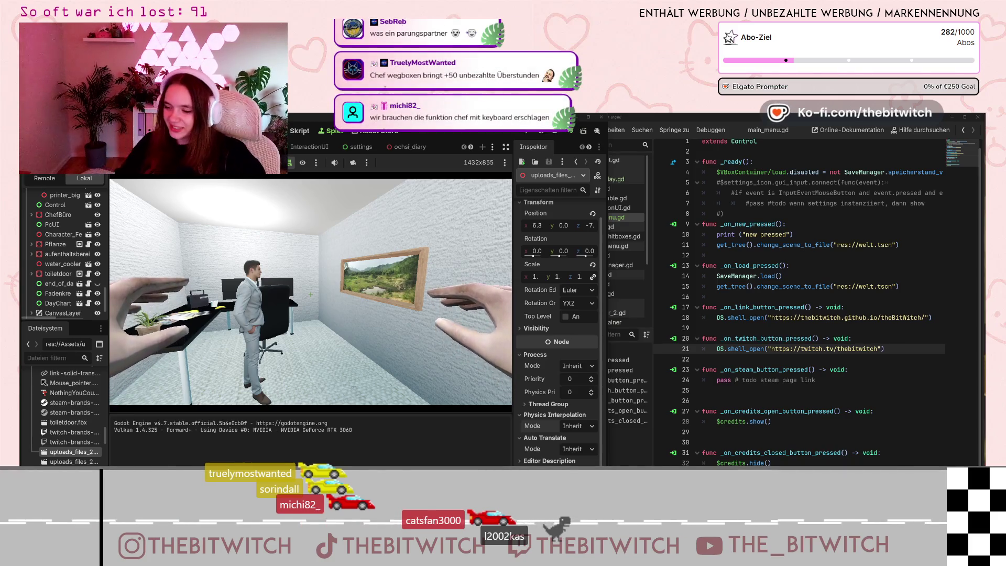
- Grab the potted plant off the boss's desk with the interact key
{"action": "key", "text": "e"}
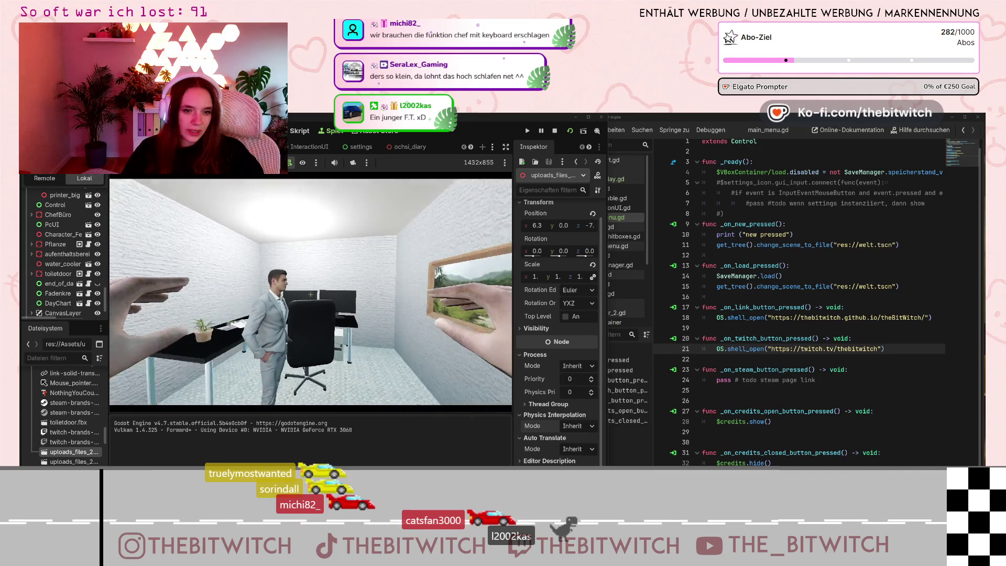
- Pause the game and change the boss's Inspector Scale x value, entering 5
{"action": "key", "text": "Escape"}
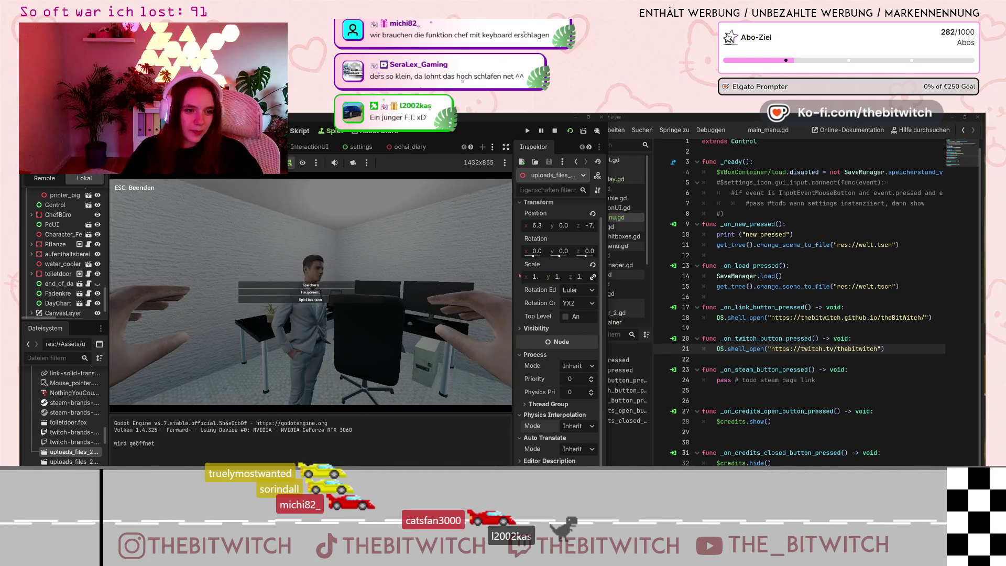
{"action": "left_click", "coordinate": [539, 279]}
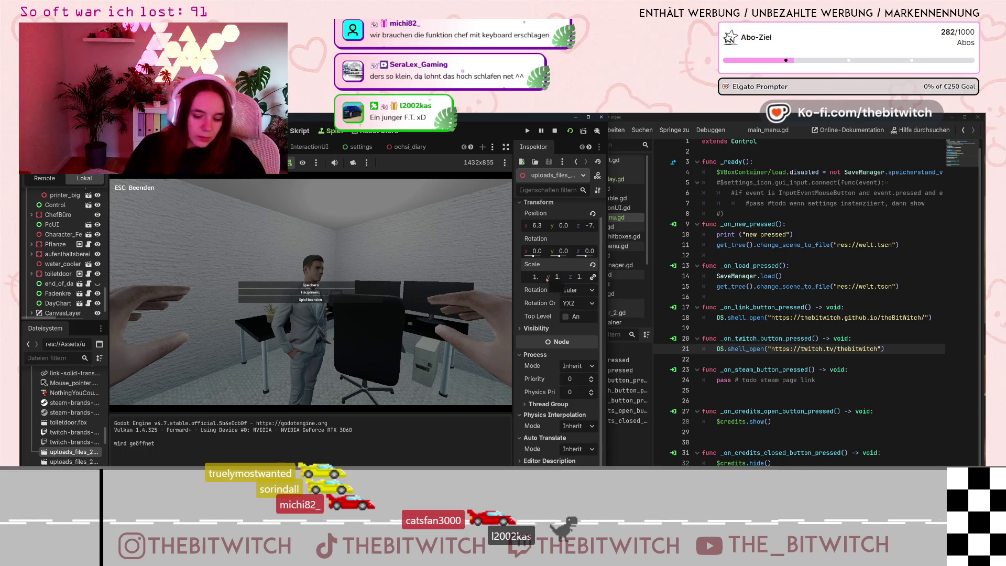
{"action": "key", "text": "Return"}
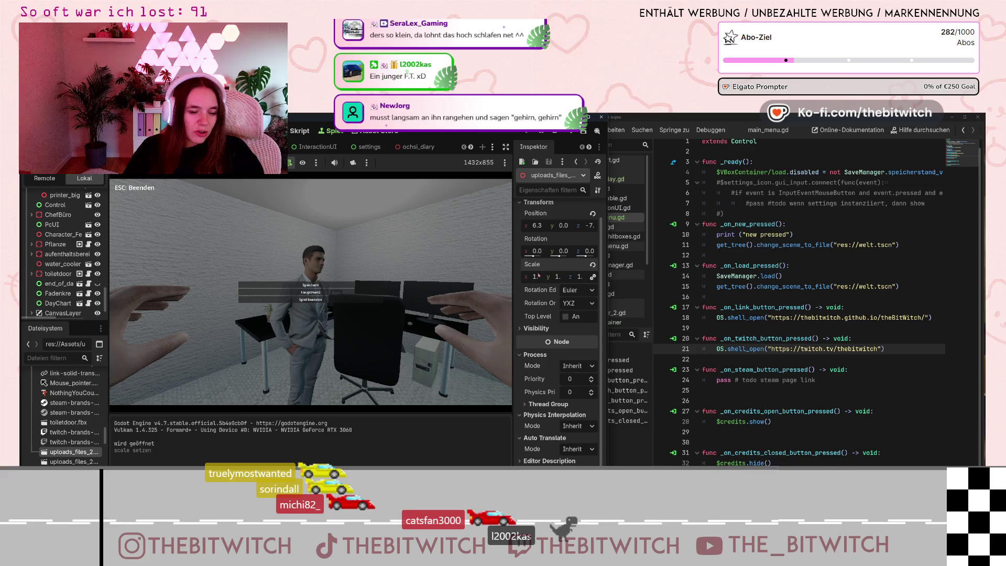
{"action": "left_click", "coordinate": [538, 276]}
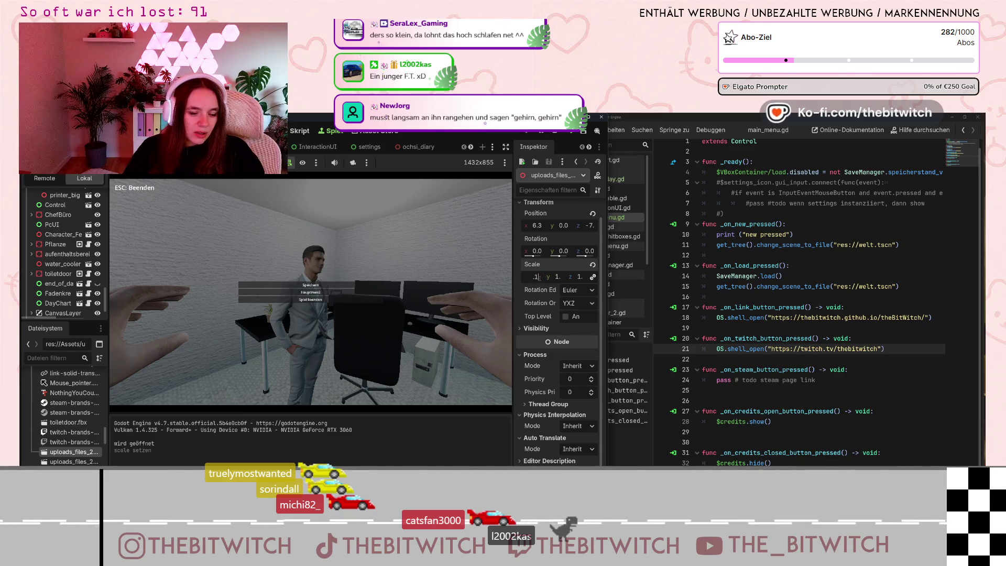
{"action": "type", "text": "5"}
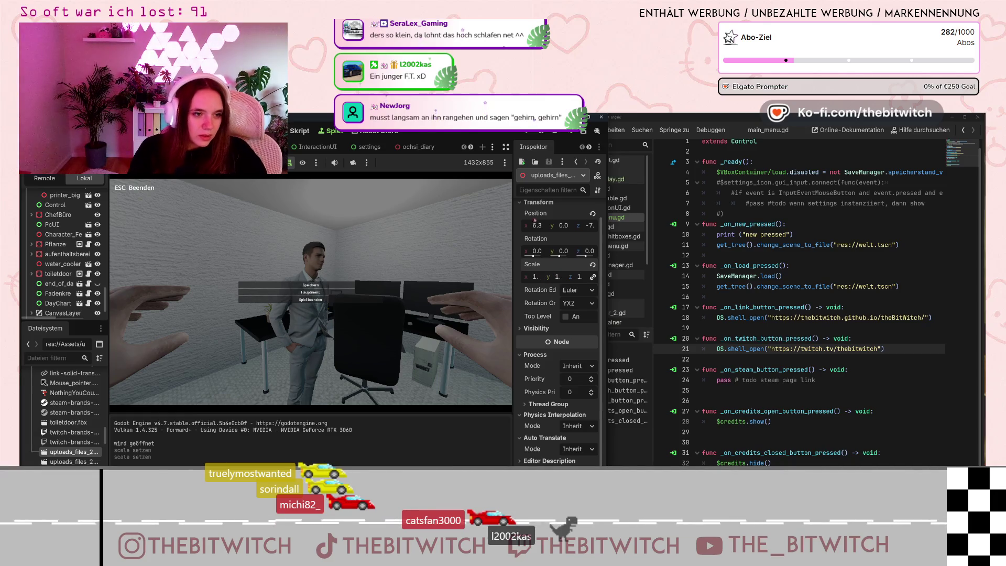
- Resume play and walk toward and away from the boss to judge his new size
{"action": "key", "text": "Escape"}
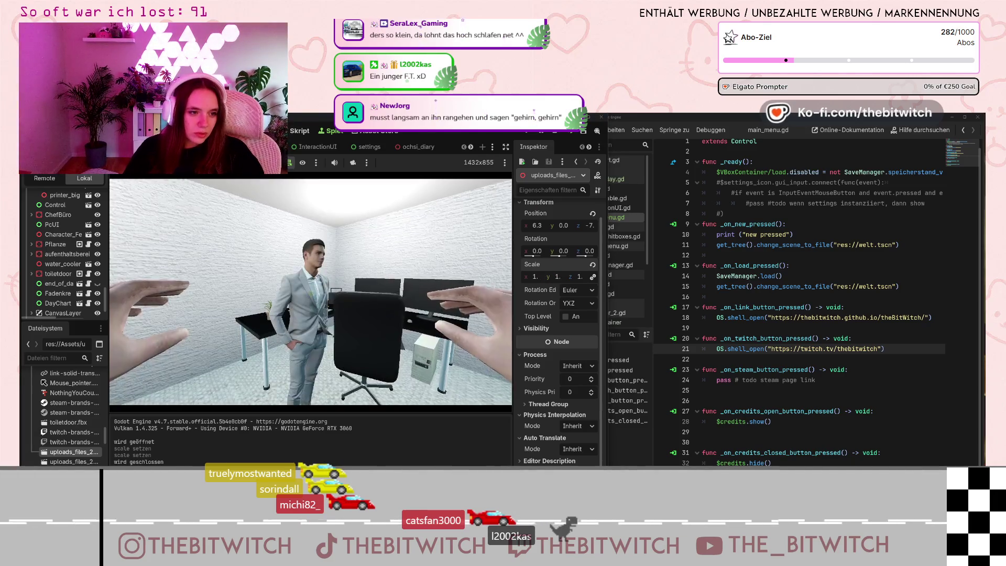
{"action": "key", "text": "w"}
{"action": "key", "text": "s"}
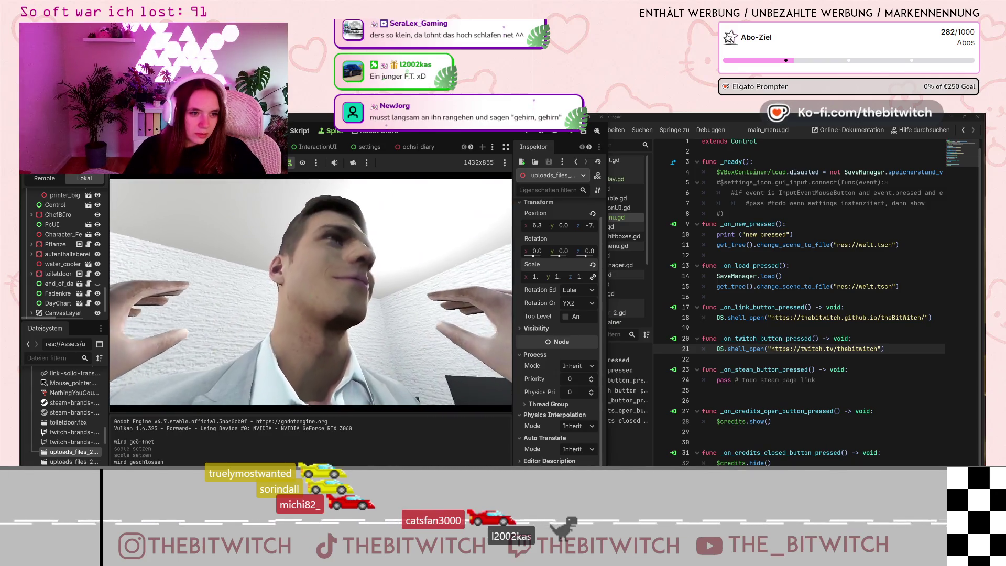
{"action": "key", "text": "s"}
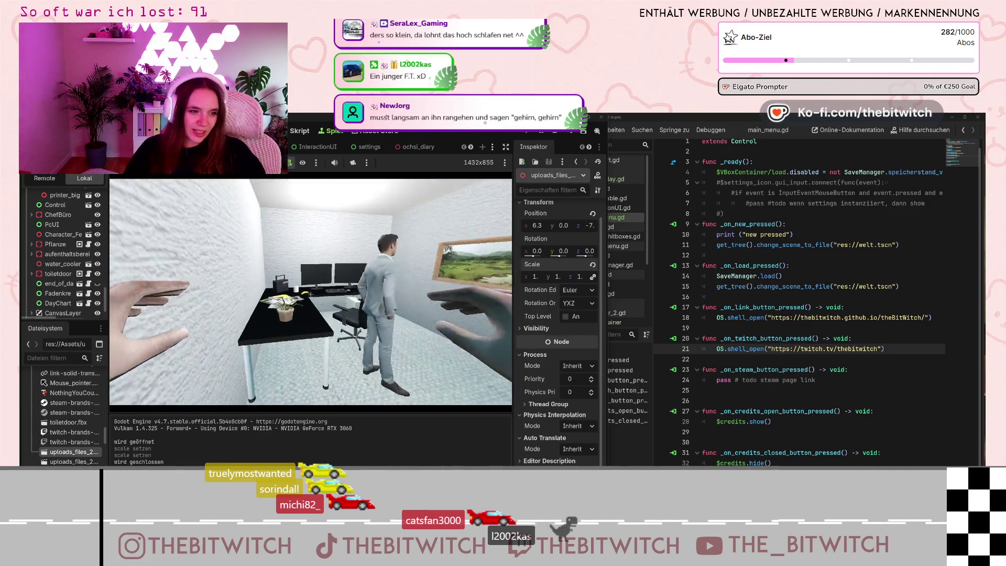
{"action": "key", "text": "w"}
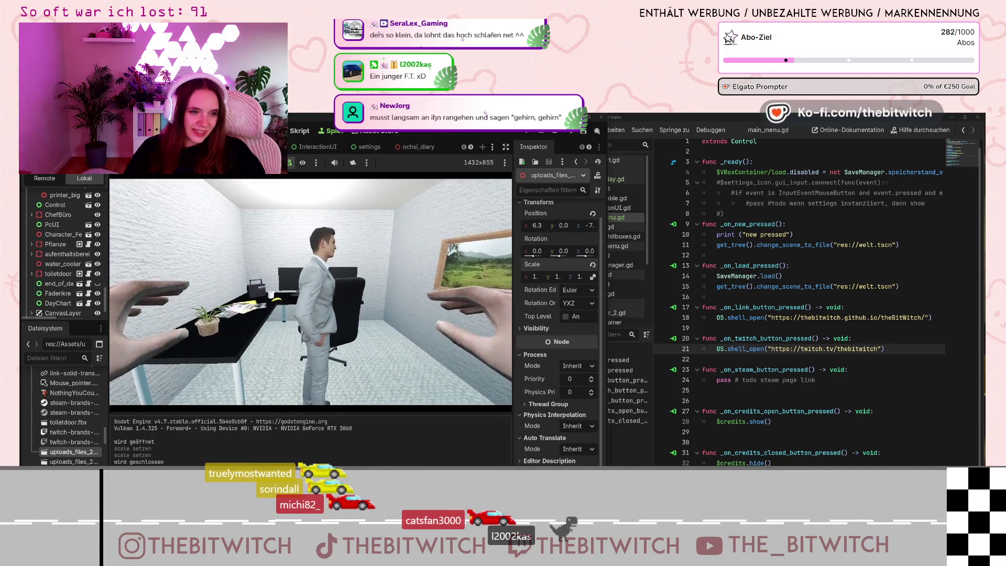
{"action": "key", "text": "w"}
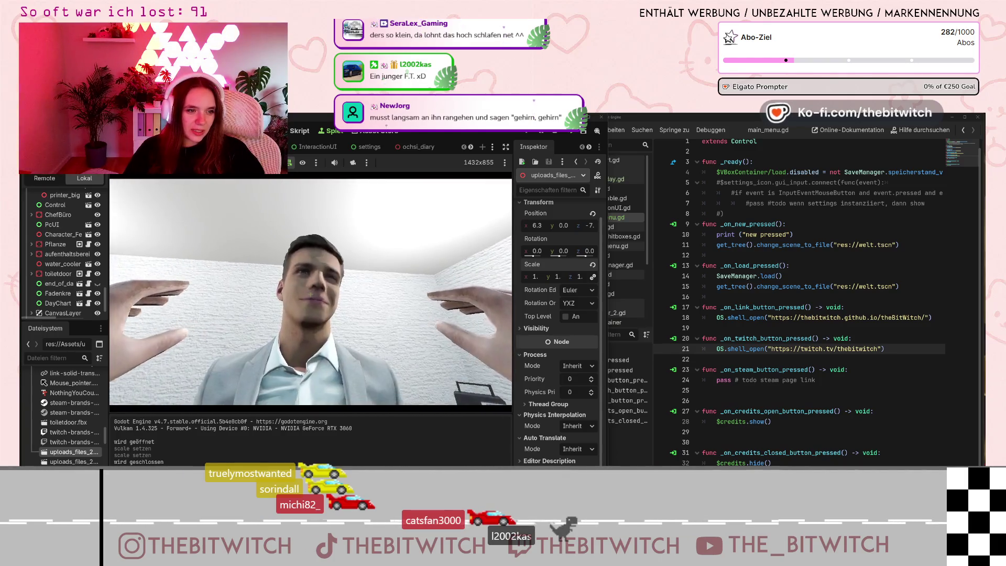
{"action": "key", "text": "s"}
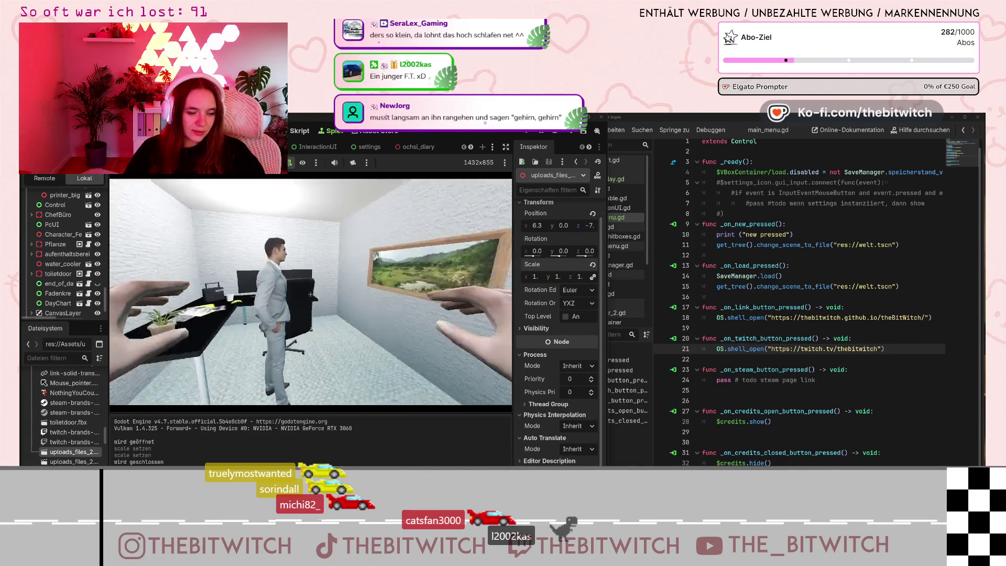
- Back away from the boss for a wide view of the room
{"action": "key", "text": "s"}
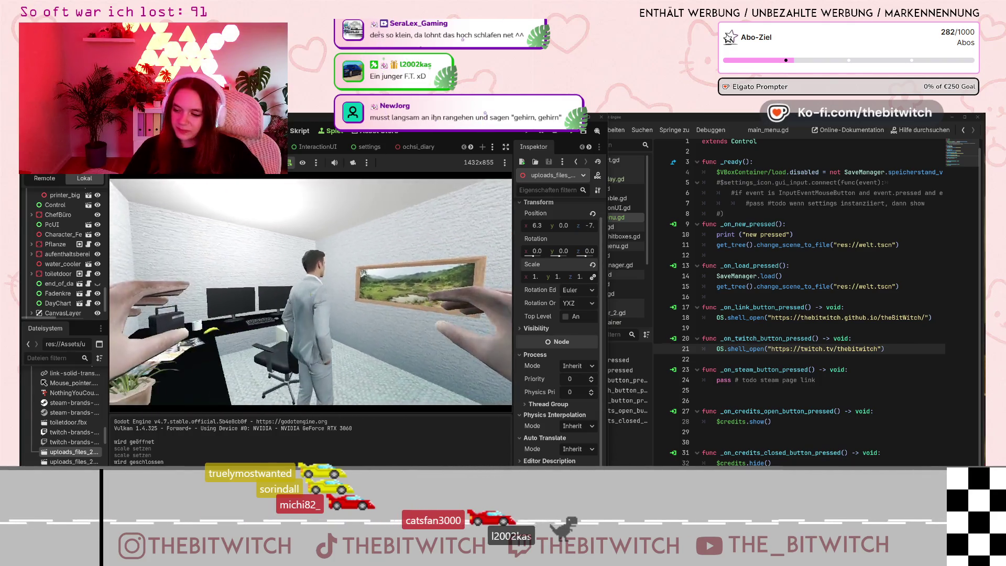
{"action": "key", "text": "s"}
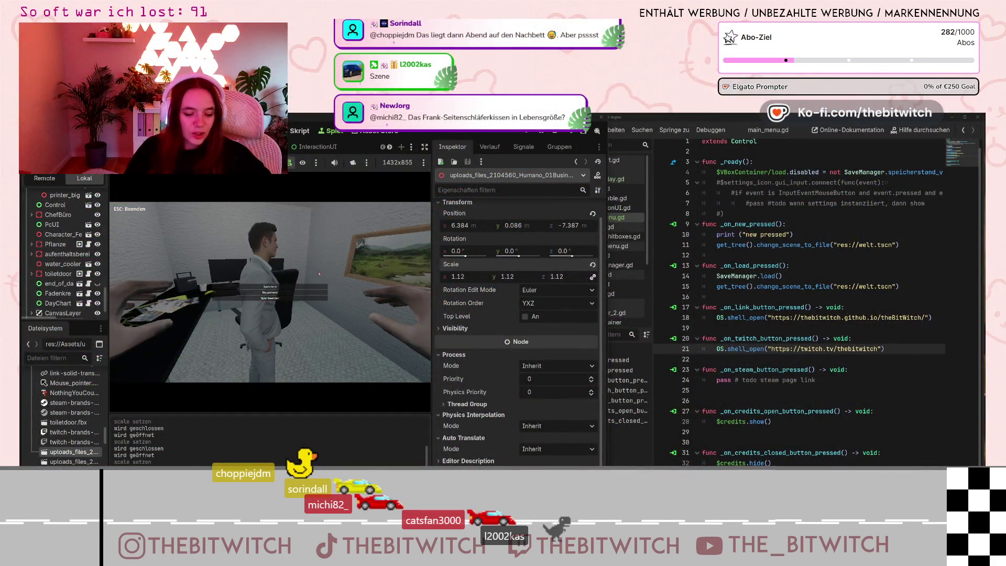
{"action": "key", "text": "Escape"}
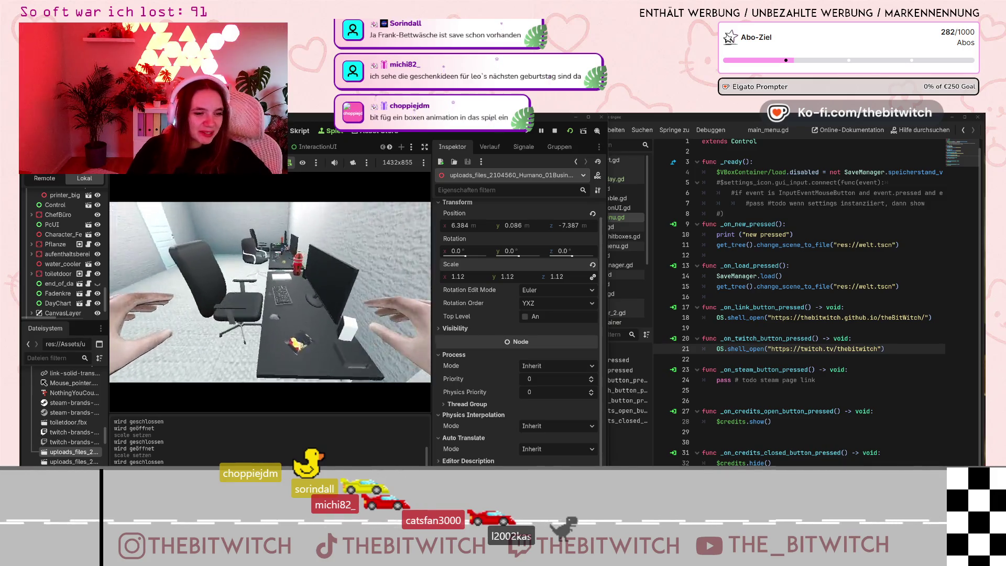
{"action": "key", "text": "Escape"}
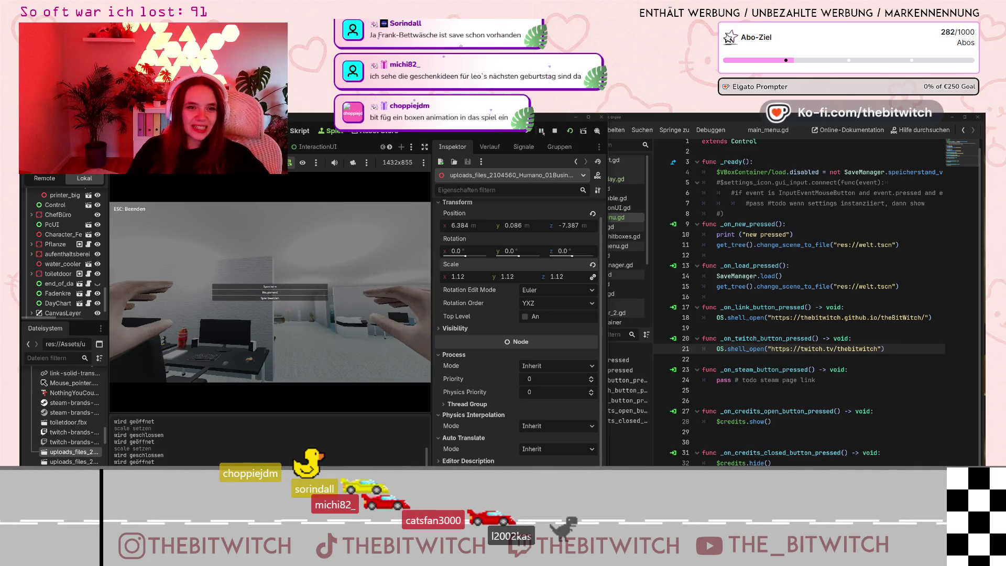
- Stop the game, then zoom out and pan the 3D viewport toward the sofa and kitchen area
{"action": "left_click", "coordinate": [554, 130]}
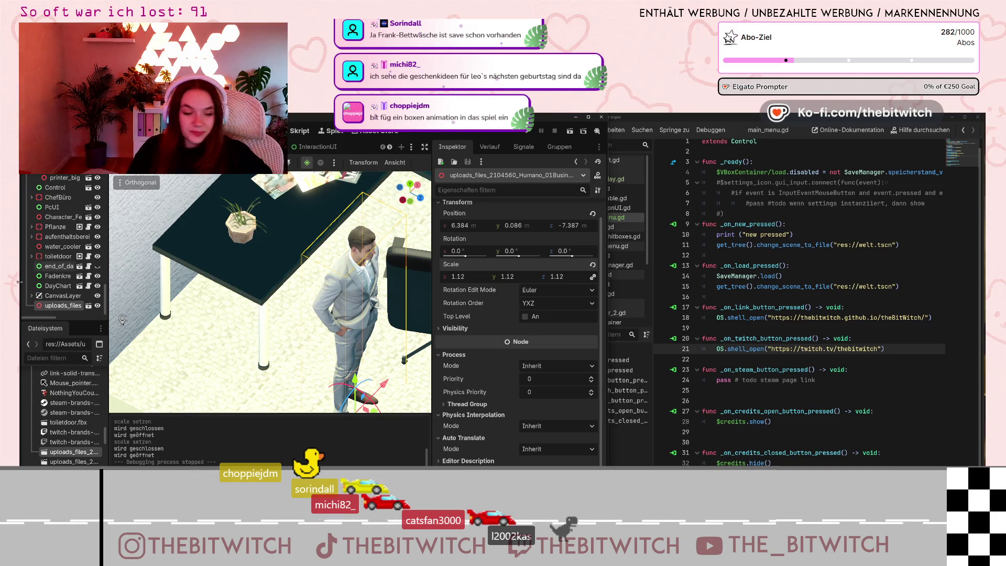
{"action": "scroll", "coordinate": [269, 292], "scroll_direction": "down", "scroll_amount": 5}
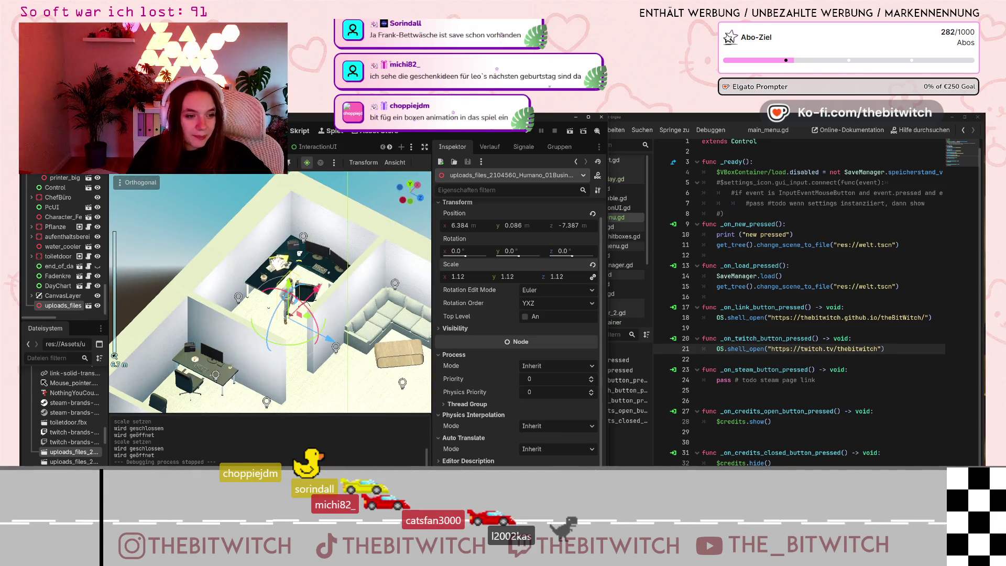
{"action": "mouse_move", "coordinate": [427, 275]}
{"action": "left_mouse_down"}
{"action": "mouse_move", "coordinate": [424, 262]}
{"action": "mouse_move", "coordinate": [258, 244]}
{"action": "mouse_move", "coordinate": [301, 231]}
{"action": "left_mouse_up"}
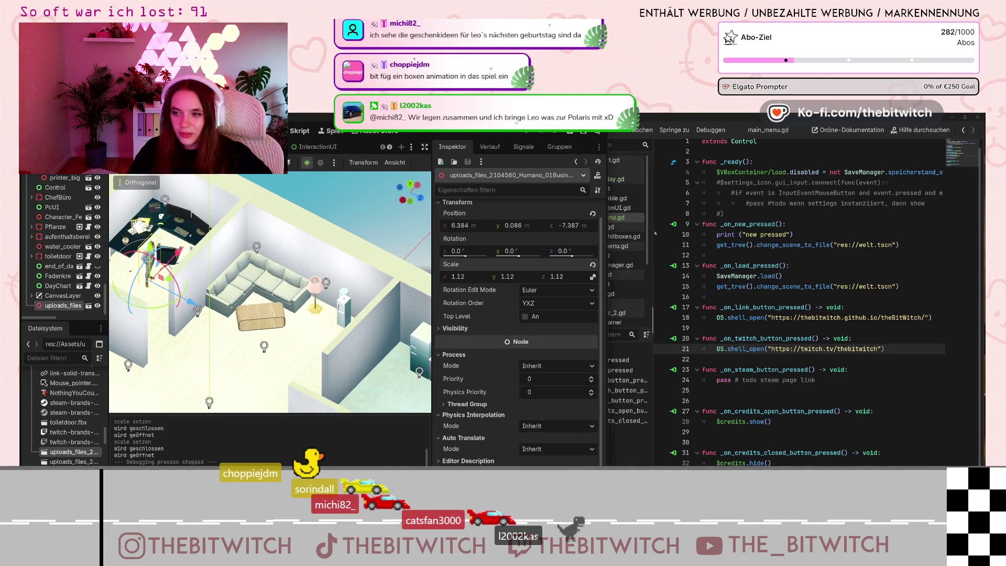